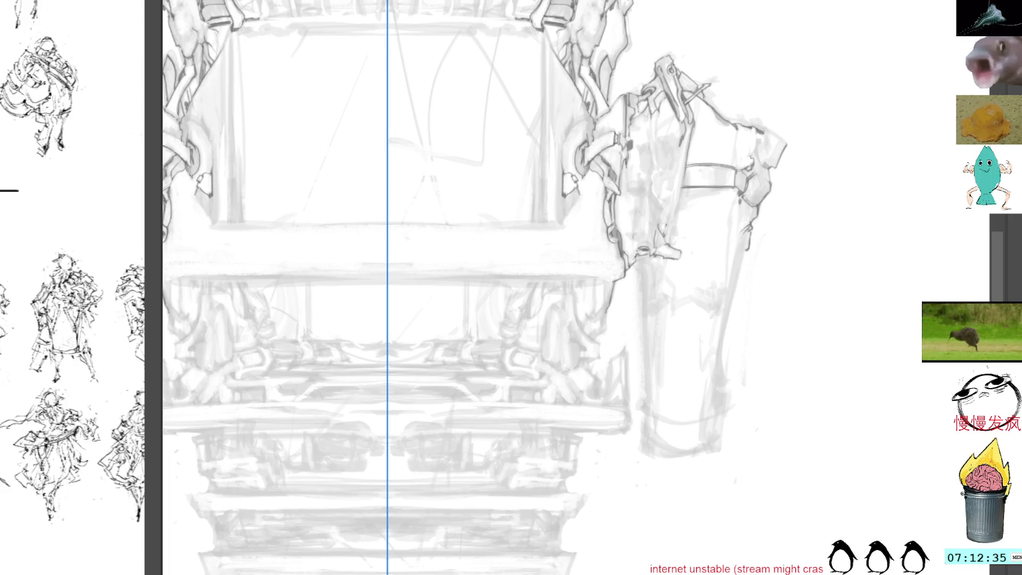
Rotate the canvas view clockwise until the tower's right-side cylinder lies nearly horizontal
scroll(474, 288, down, 2)
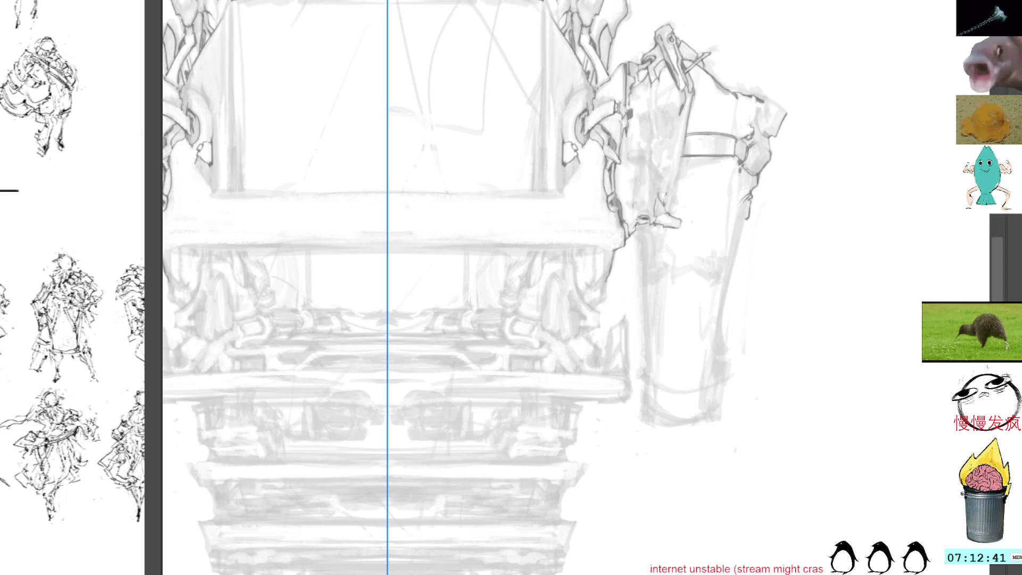
mouse_move(746, 246)
mouse_down()
mouse_move(740, 209)
mouse_move(681, 128)
mouse_up()
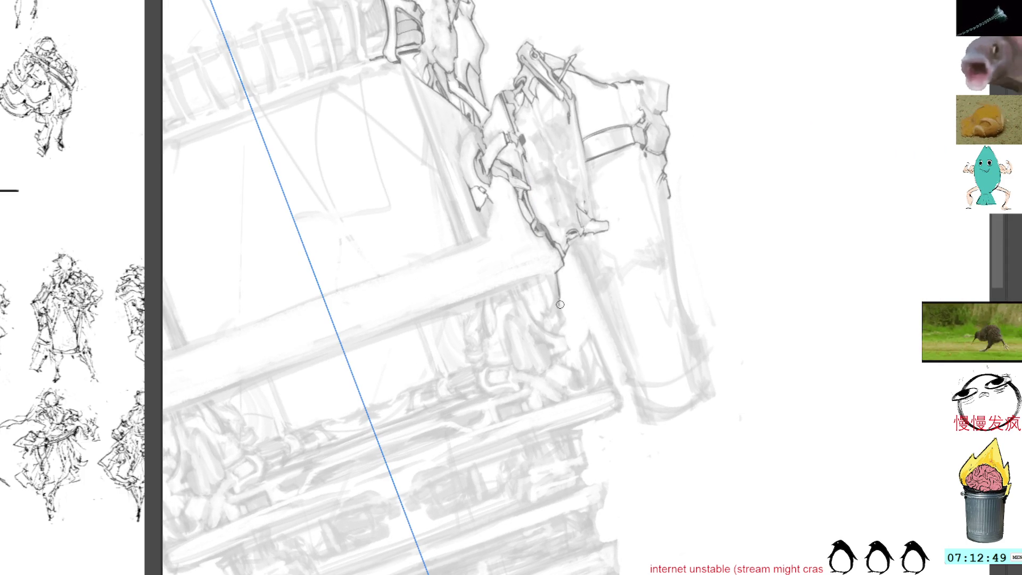
key(r)
drag(579, 289, 699, 179)
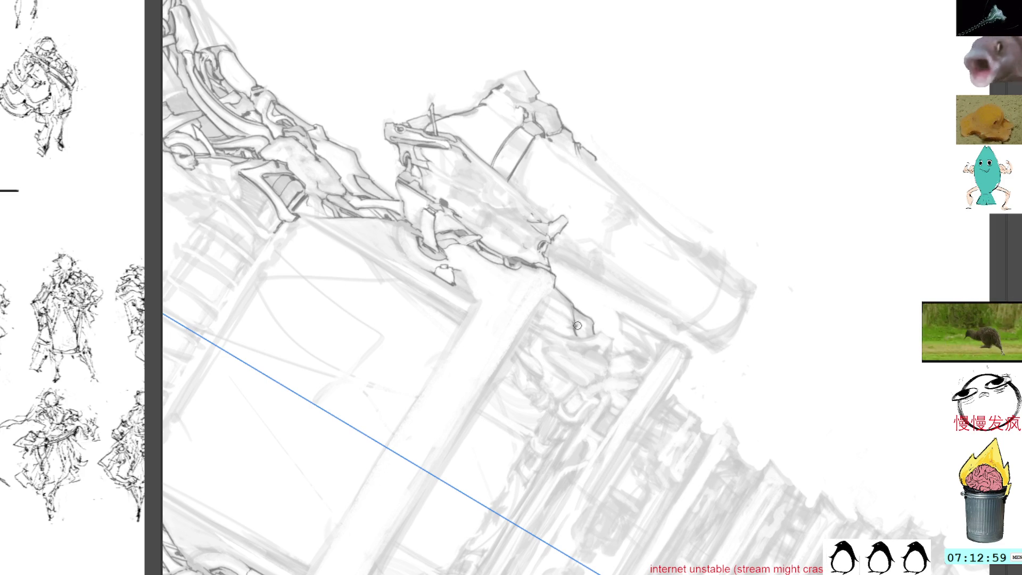
mouse_move(609, 175)
mouse_down()
mouse_move(681, 215)
mouse_move(650, 165)
mouse_move(559, 266)
mouse_up()
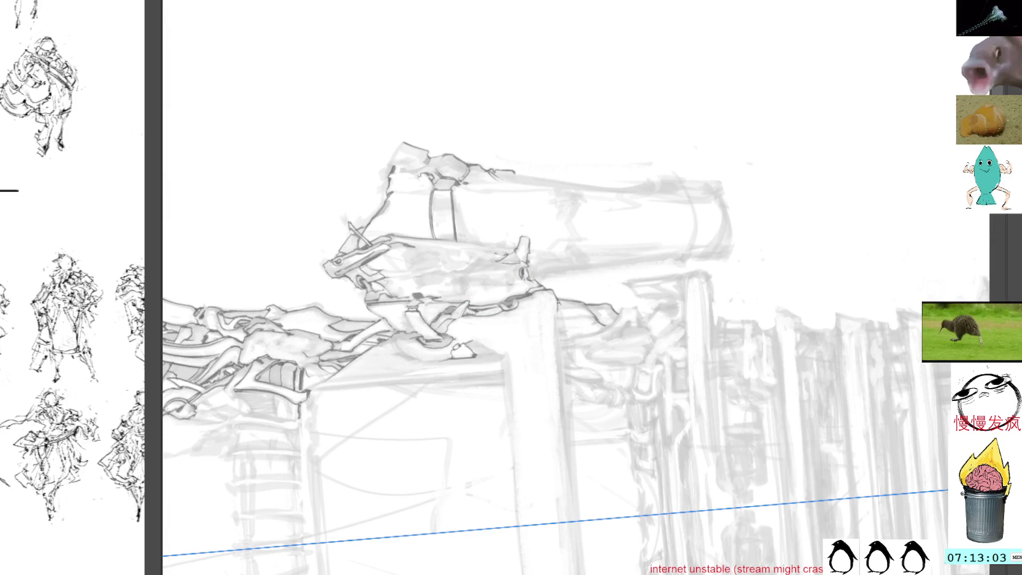
Ink a short dark line where the cylinder meets the tower, then straighten the view
drag(559, 316, 561, 338)
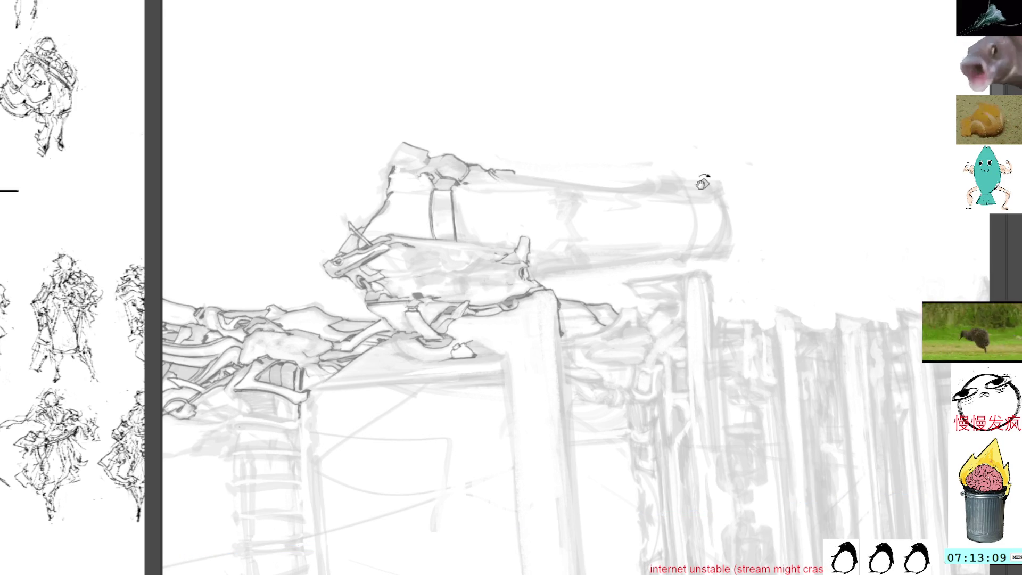
drag(701, 177, 600, 188)
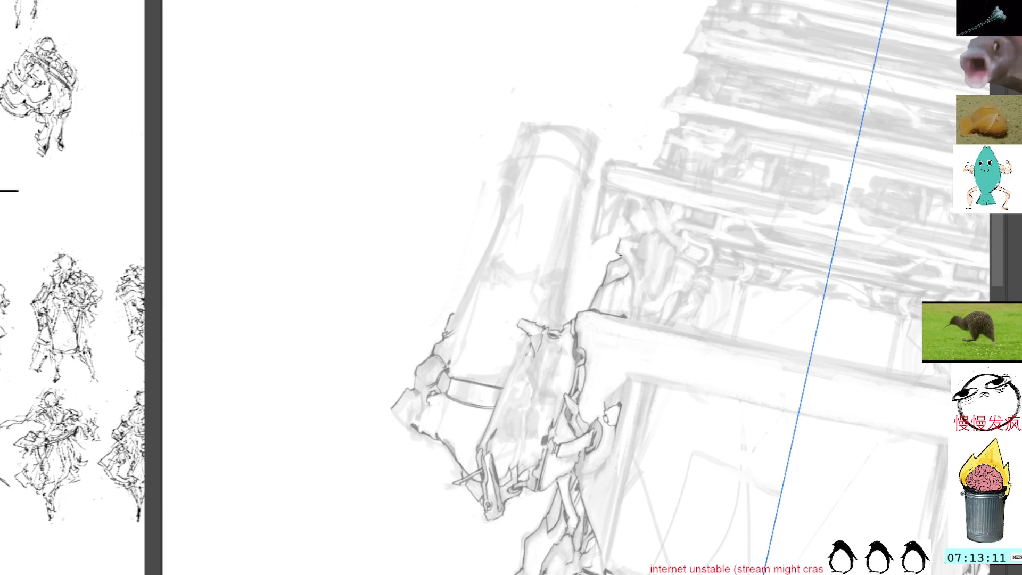
mouse_move(656, 146)
mouse_down()
mouse_move(730, 342)
mouse_move(618, 318)
mouse_up()
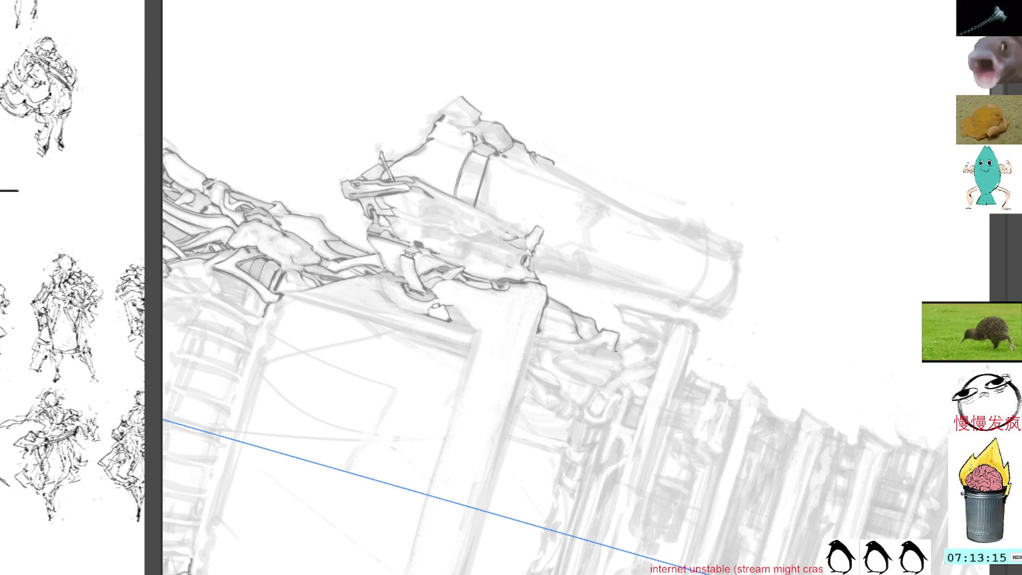
mouse_move(618, 341)
mouse_down()
mouse_move(657, 244)
mouse_move(652, 278)
mouse_move(707, 110)
mouse_move(561, 172)
mouse_up()
drag(573, 119, 556, 303)
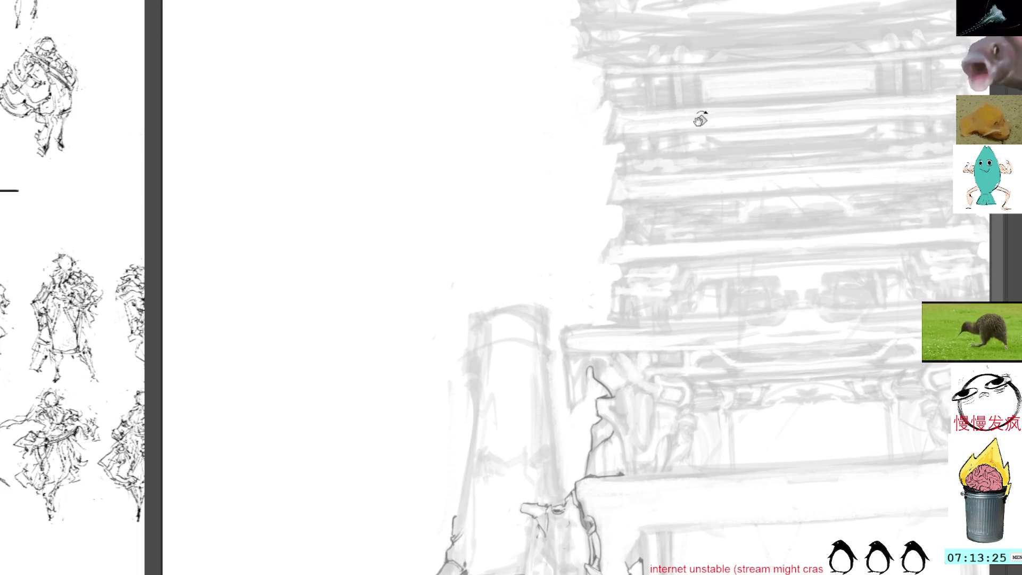
Draw a dark line down the lower frame edge, then turn the view about 70° counter-clockwise
drag(700, 117, 612, 162)
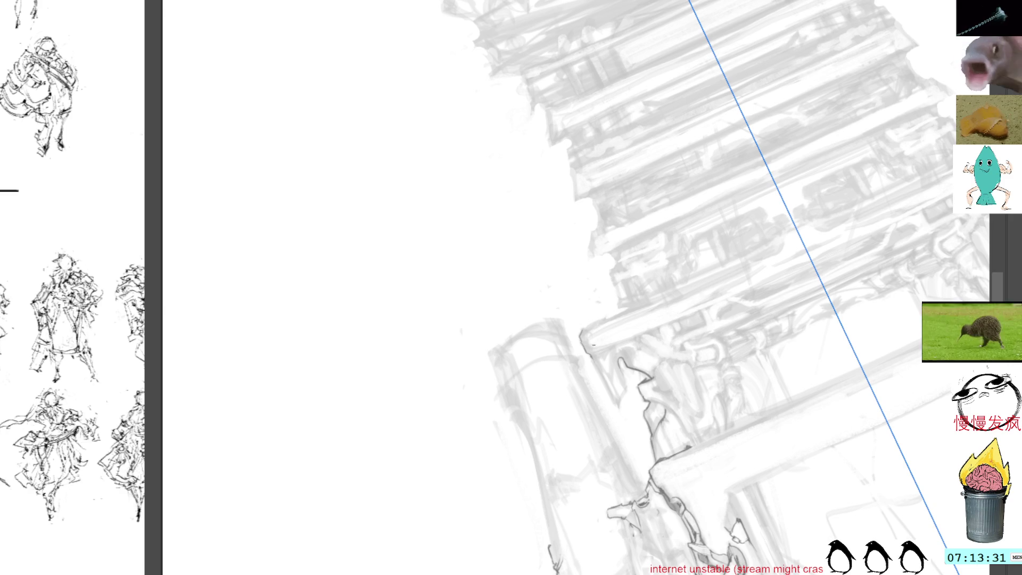
drag(592, 359, 620, 405)
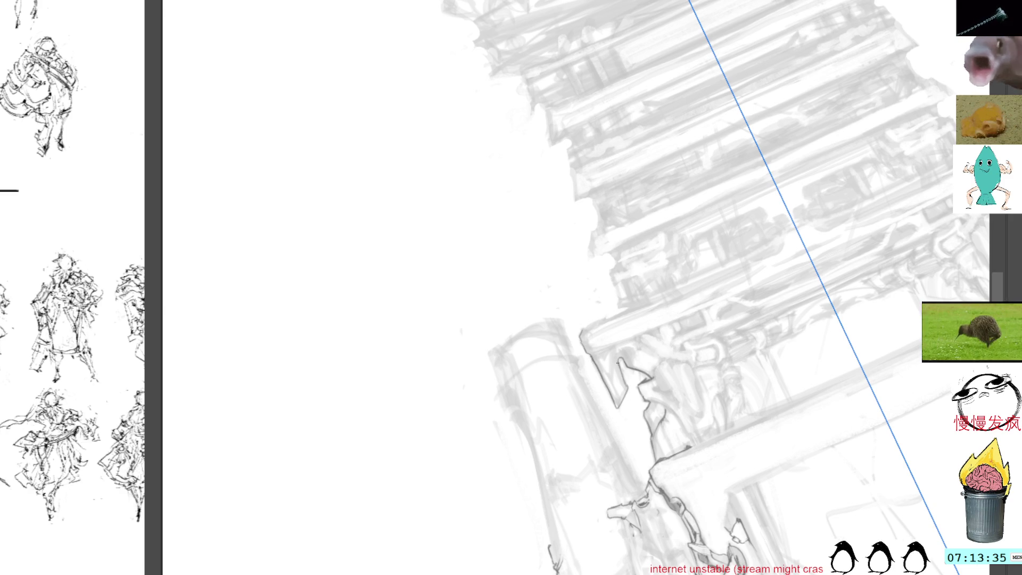
mouse_move(631, 297)
mouse_down()
mouse_move(637, 163)
mouse_move(655, 160)
mouse_up()
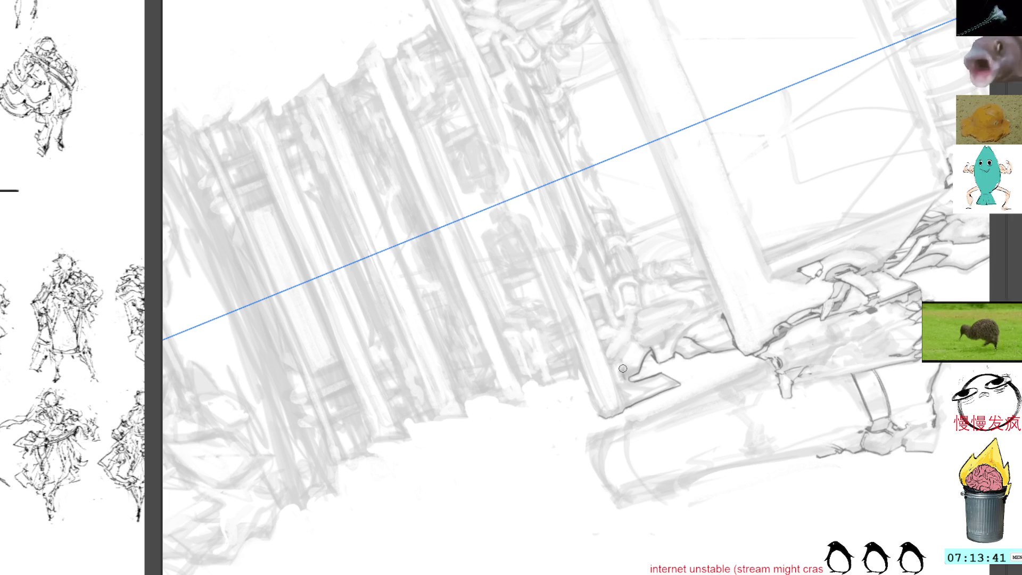
mouse_move(650, 261)
mouse_down()
mouse_move(655, 119)
mouse_move(648, 310)
mouse_up()
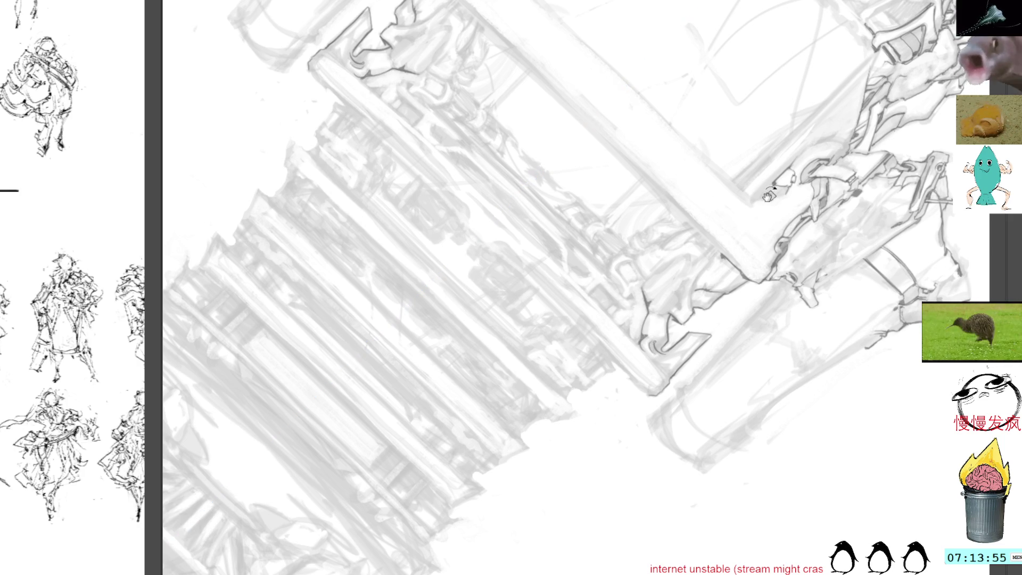
drag(770, 195, 559, 137)
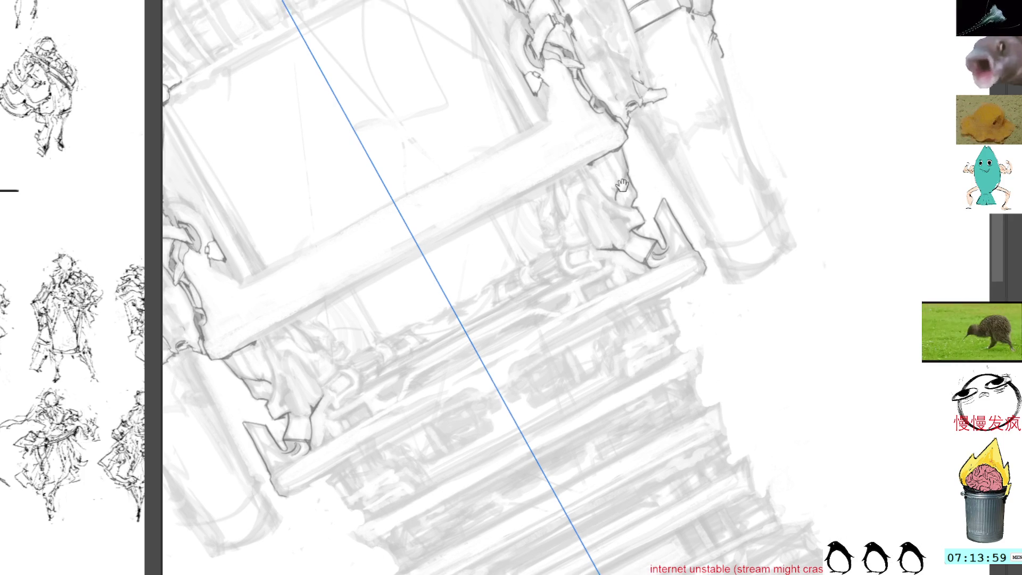
Shift the drawing down and add mirrored dark strokes to the clamps on both tower sides
drag(630, 219, 630, 307)
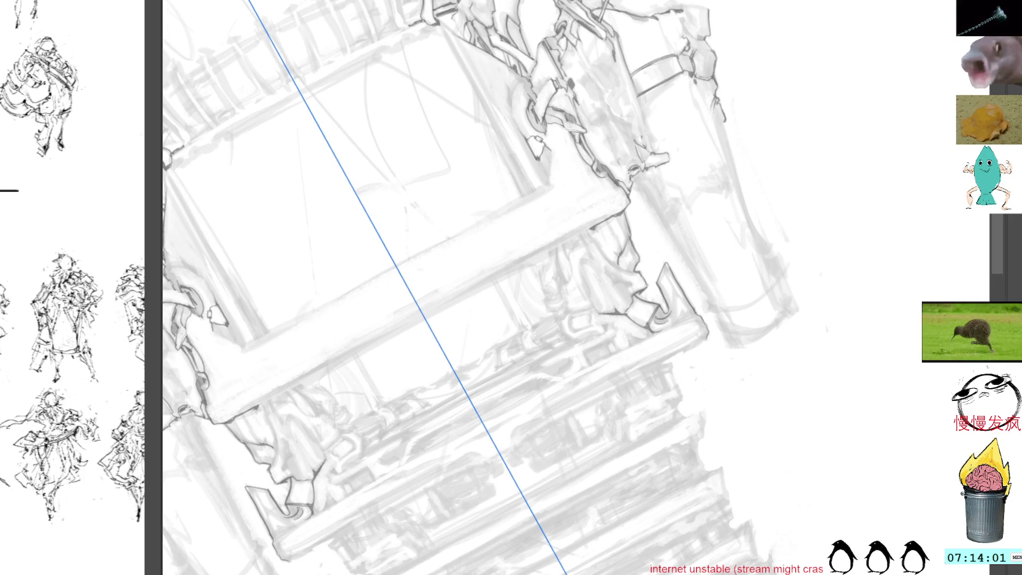
drag(602, 275, 608, 315)
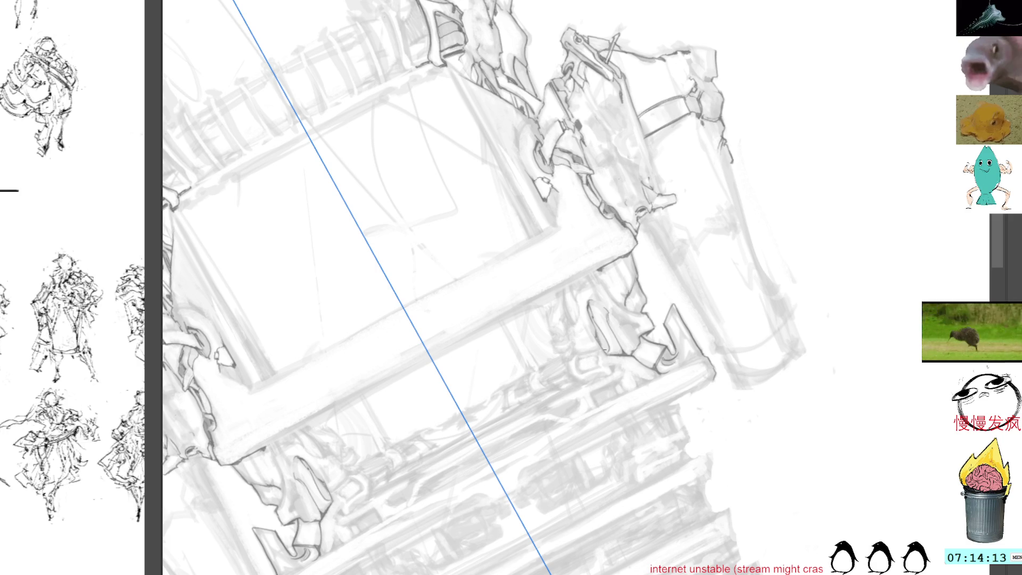
drag(608, 350, 590, 305)
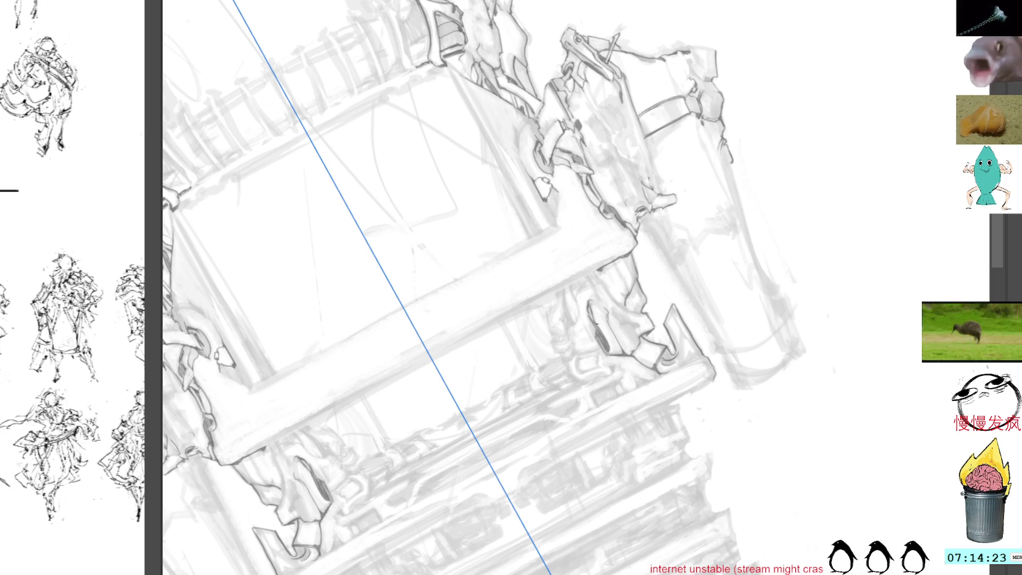
Rotate the view back toward upright and add more mirrored dark detail strokes
key(r)
drag(661, 218, 676, 279)
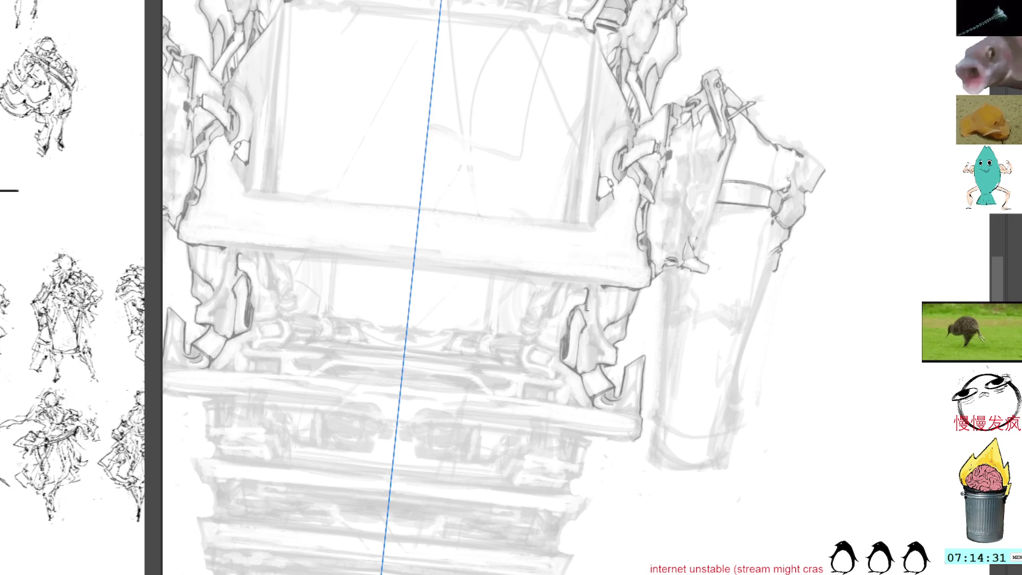
mouse_move(599, 297)
mouse_down()
mouse_move(615, 345)
mouse_move(602, 334)
mouse_move(598, 295)
mouse_up()
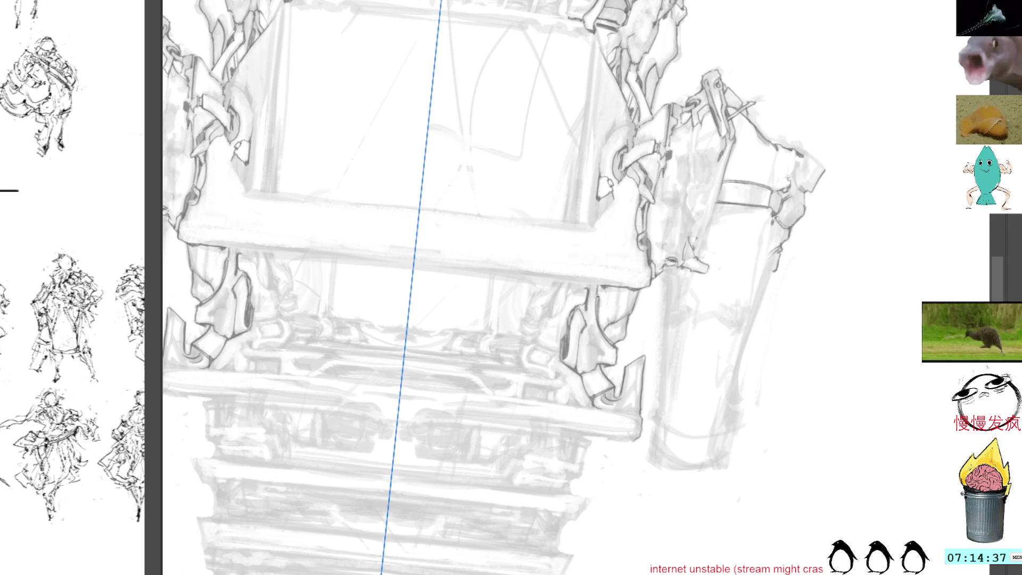
Undo the last two short strokes and redraw one short mirrored dark detail line, then tilt the view
key(ctrl+z)
key(ctrl+z)
mouse_move(599, 315)
mouse_down()
mouse_move(598, 296)
mouse_move(616, 321)
mouse_up()
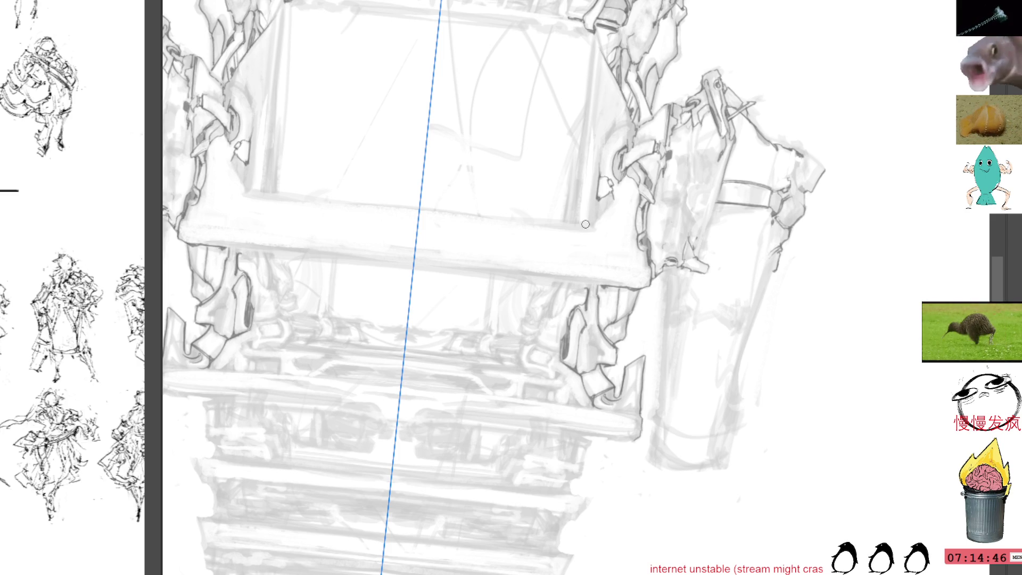
mouse_move(713, 266)
mouse_down()
mouse_move(676, 163)
mouse_move(634, 128)
mouse_up()
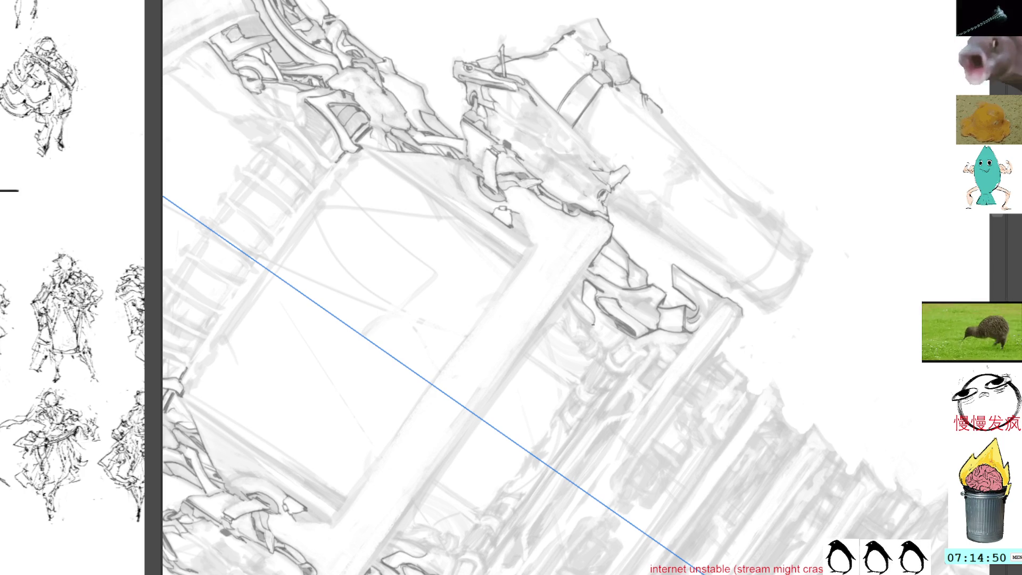
drag(589, 332, 567, 290)
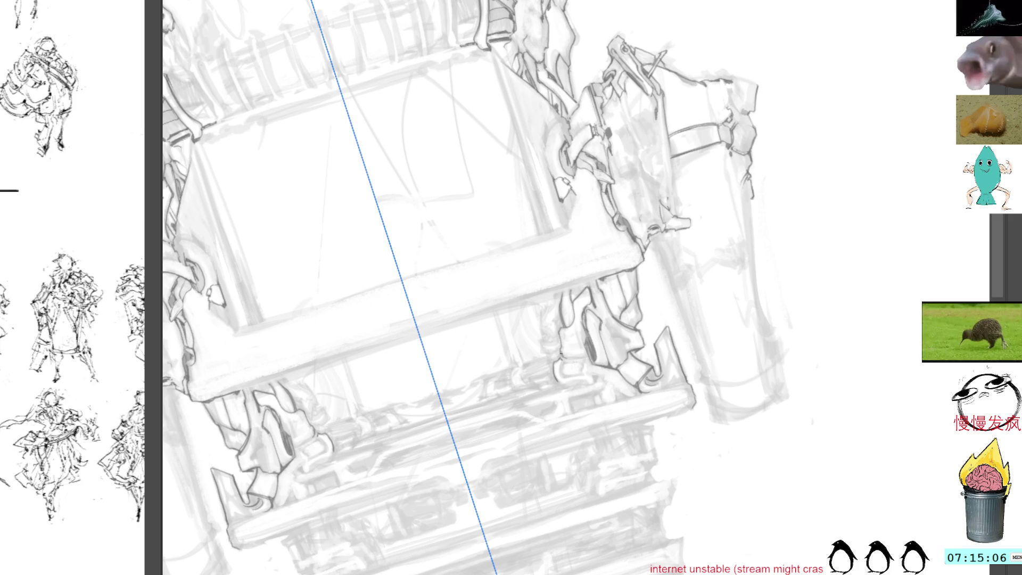
drag(563, 356, 483, 247)
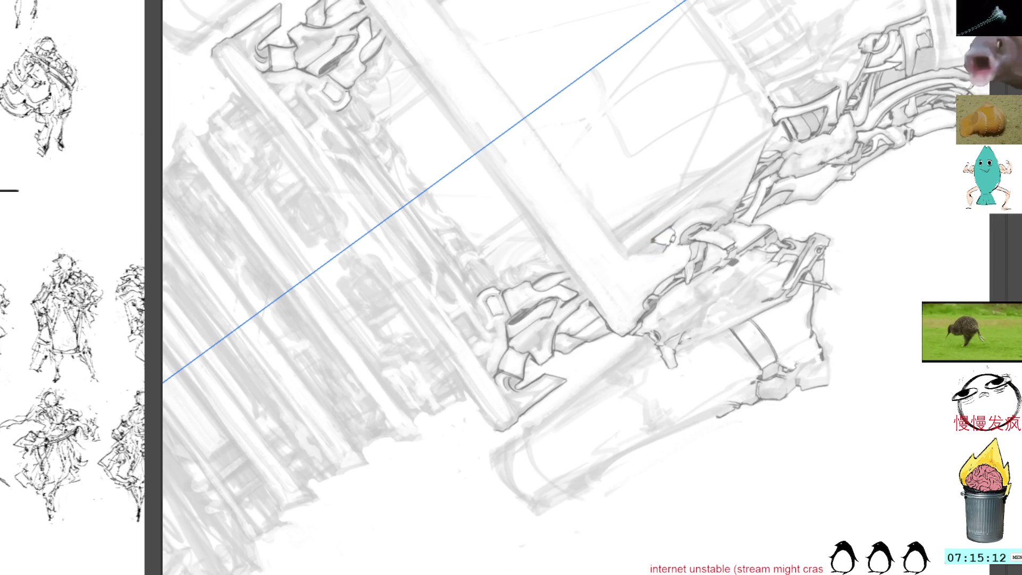
mouse_move(543, 141)
mouse_down()
mouse_move(489, 130)
mouse_move(440, 261)
mouse_up()
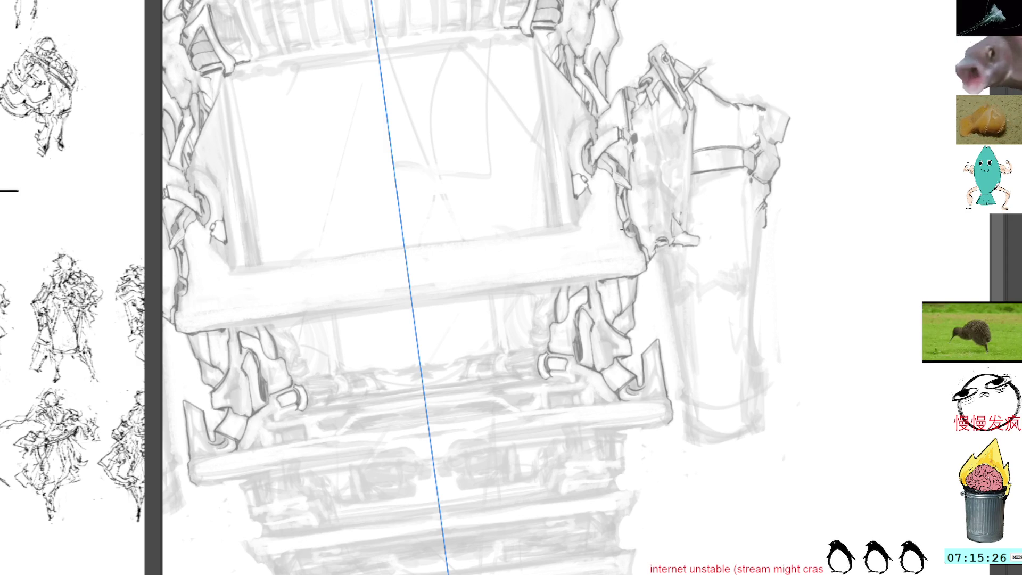
scroll(568, 309, down, 2)
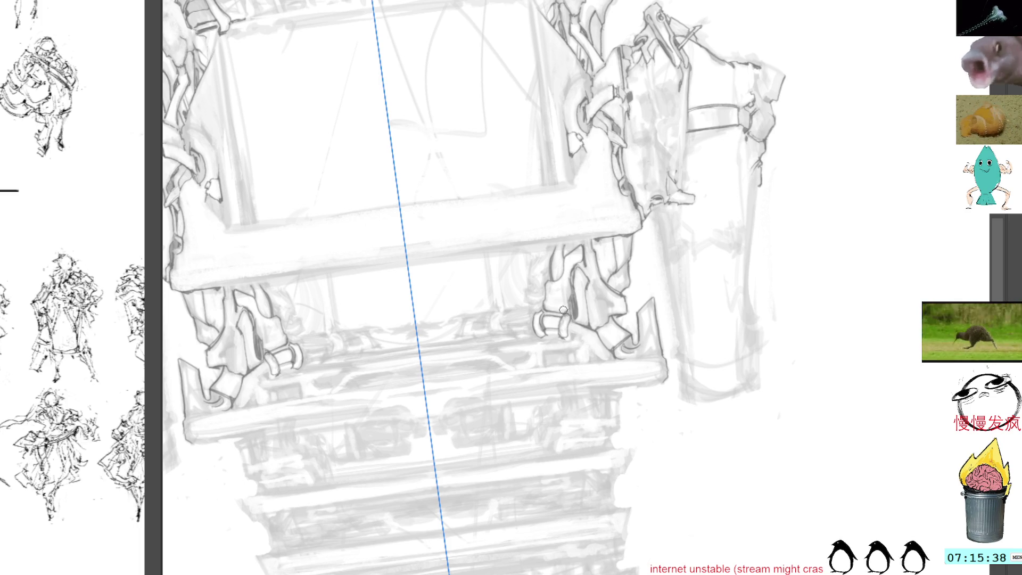
Rotate the view about 60 degrees so the tower lies diagonally
drag(617, 212, 573, 211)
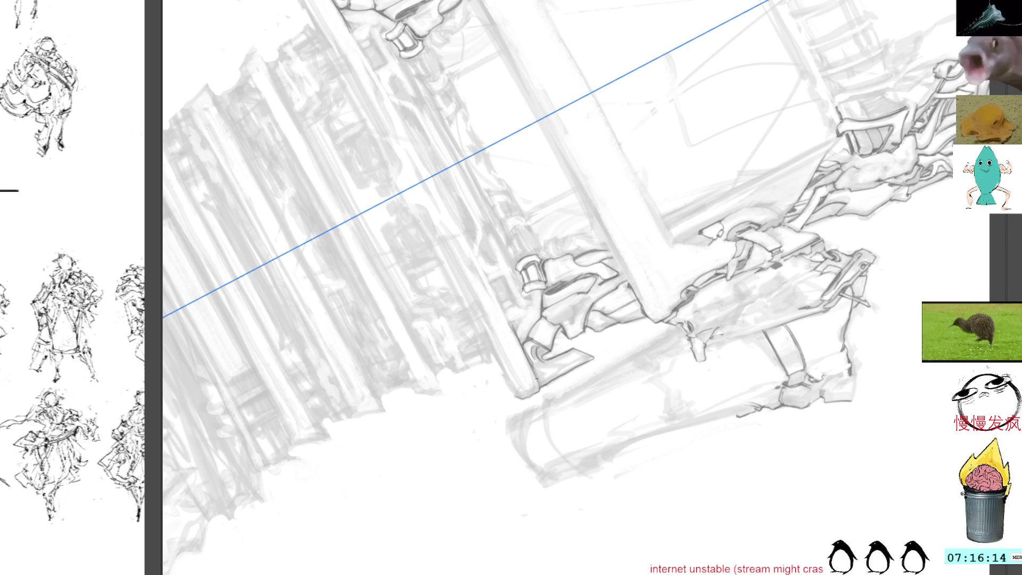
Stand the tower nearly upright and pan to its upper-right clamp details, then lay it sideways
drag(662, 206, 651, 289)
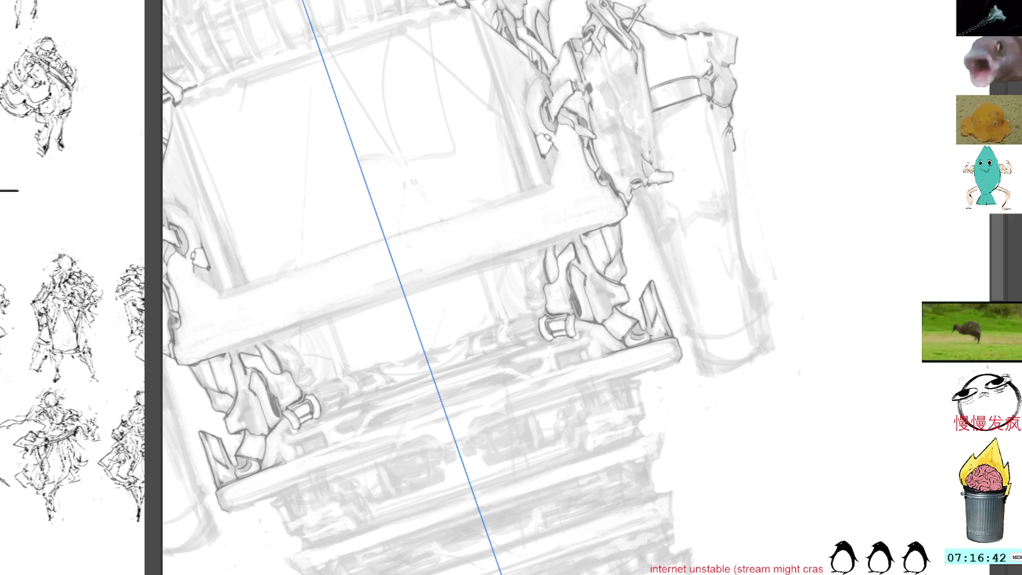
drag(680, 249, 665, 312)
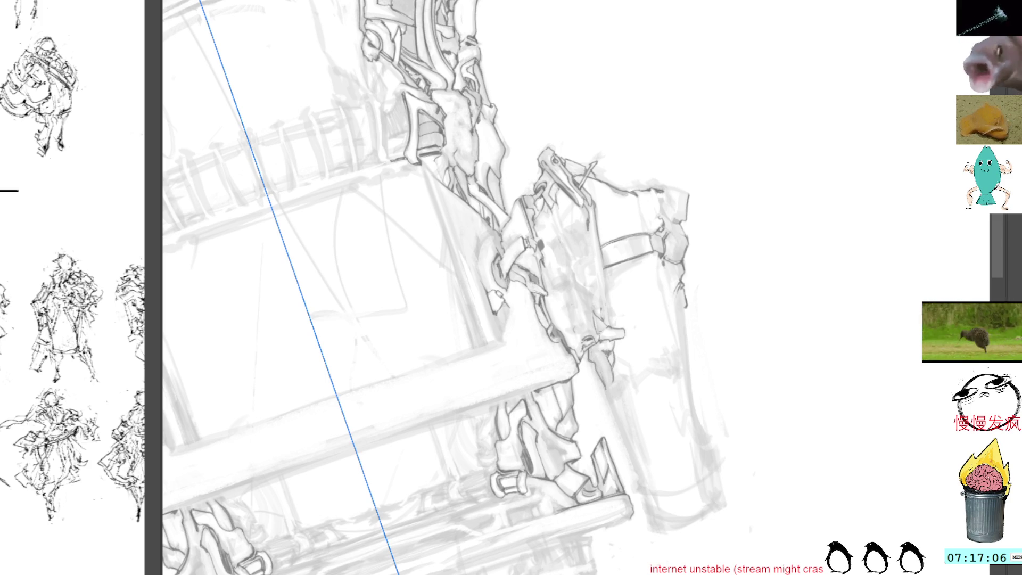
drag(615, 348, 647, 287)
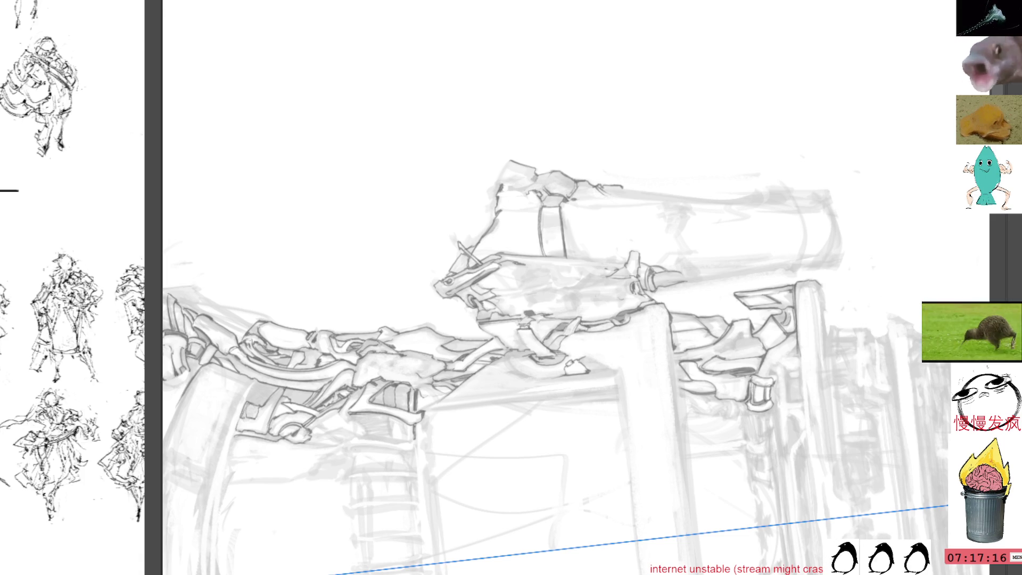
Handwrite the word 'BREAK' in the blank space above the tower
mouse_move(351, 123)
mouse_down()
mouse_move(356, 139)
mouse_move(402, 97)
mouse_move(419, 107)
mouse_up()
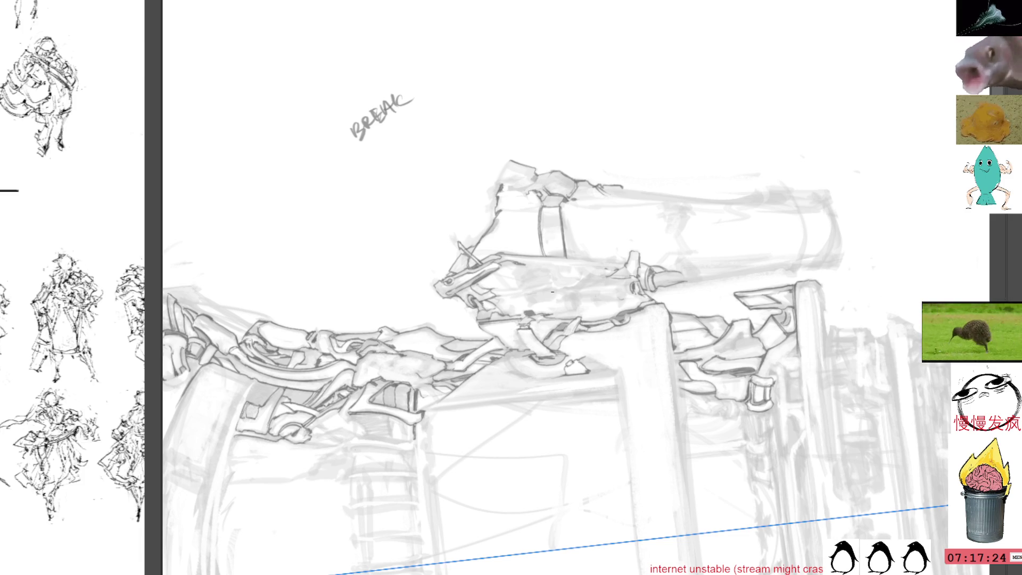
Lasso the BREAK scribble, delete it, deselect, then restore the previous selection
mouse_move(398, 59)
mouse_down()
mouse_move(326, 187)
mouse_move(465, 50)
mouse_up()
key(Delete)
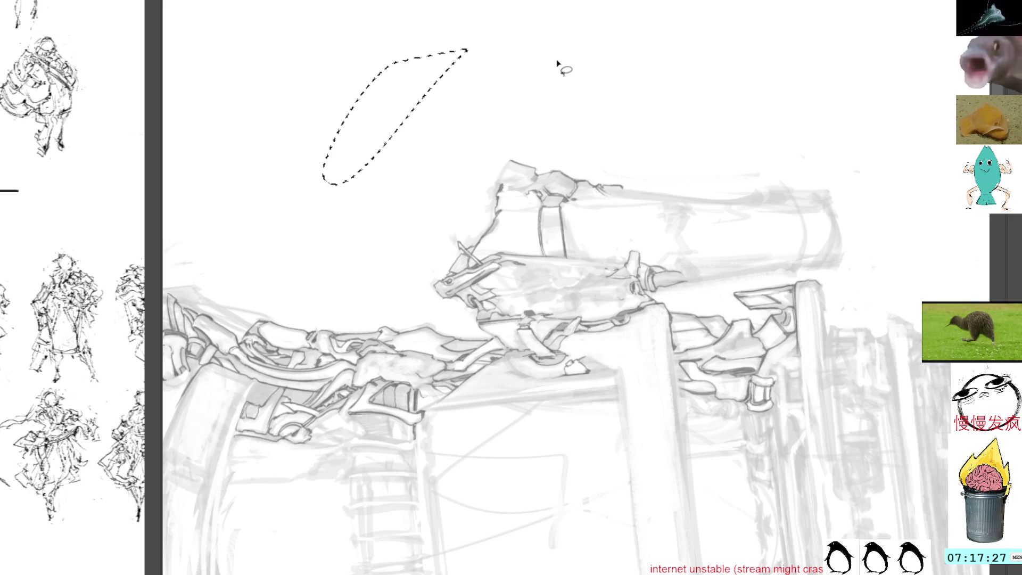
key(ctrl+d)
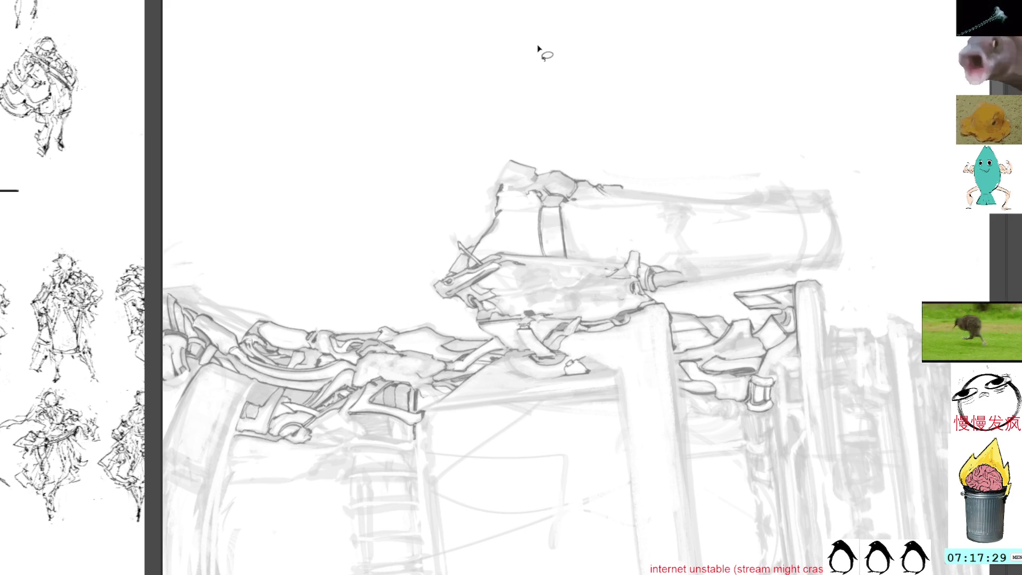
key(ctrl+shift+d)
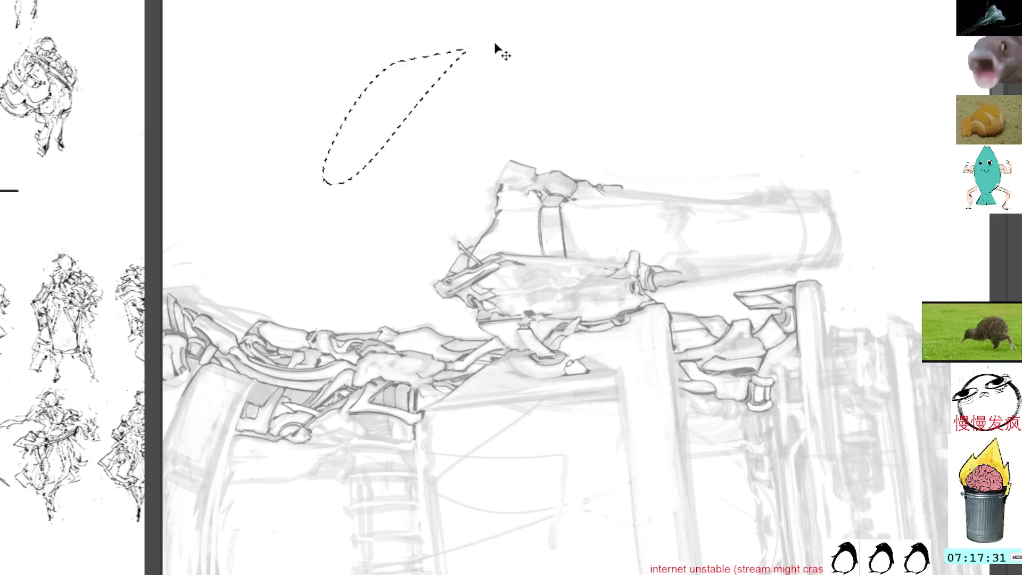
Rotate the view, lasso the remaining scribble, delete it, and turn the view back upright
key(r)
mouse_move(564, 224)
mouse_down()
mouse_move(532, 251)
mouse_move(542, 235)
mouse_up()
mouse_move(436, 216)
mouse_down()
mouse_move(365, 310)
mouse_move(428, 218)
mouse_up()
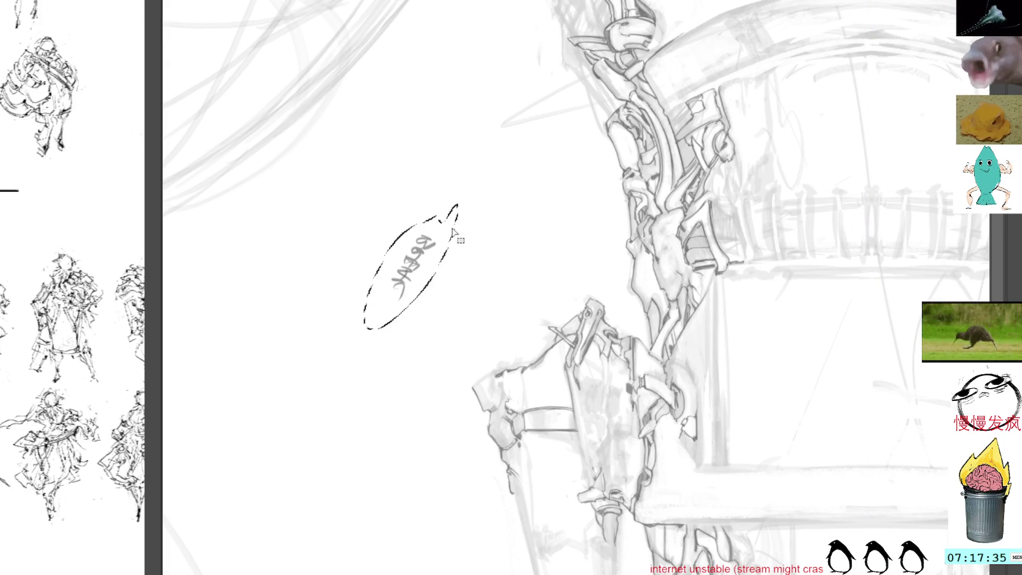
key(Delete)
key(ctrl+d)
key(r)
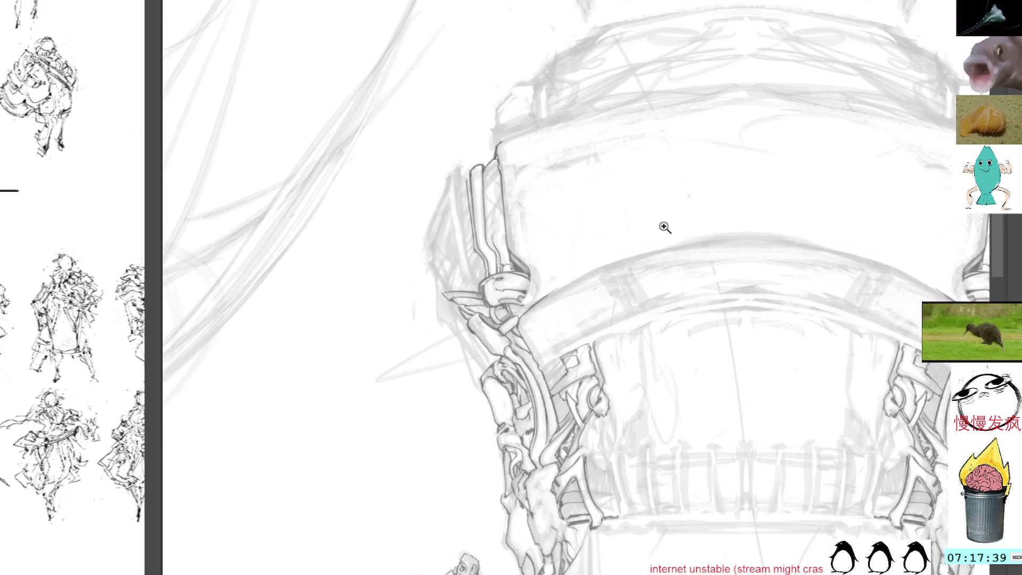
Zoom out and pan to frame the whole drawing
click(385, 300)
mouse_move(399, 320)
mouse_down()
mouse_move(627, 219)
mouse_move(707, 204)
mouse_up()
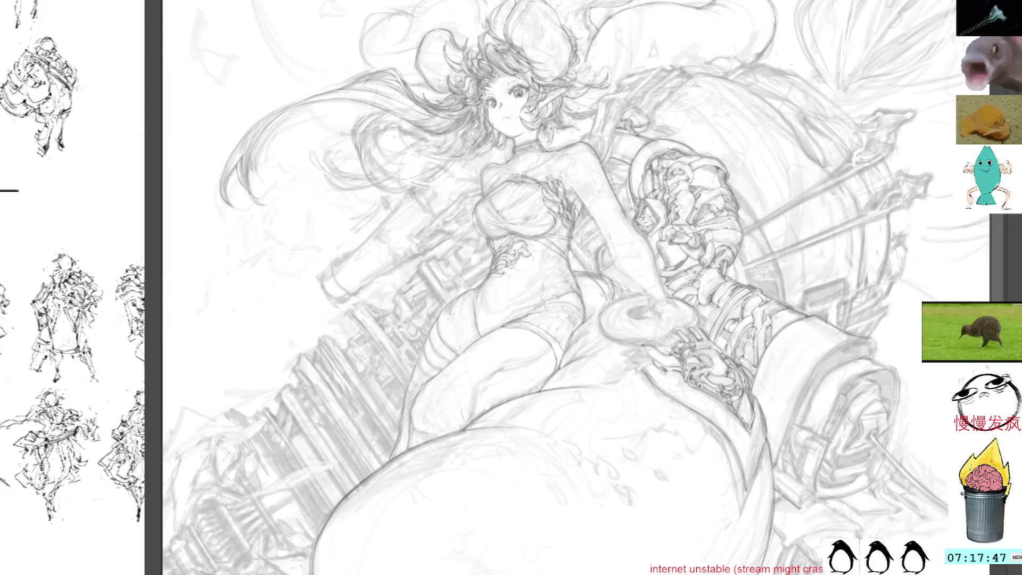
scroll(476, 131, up, 5)
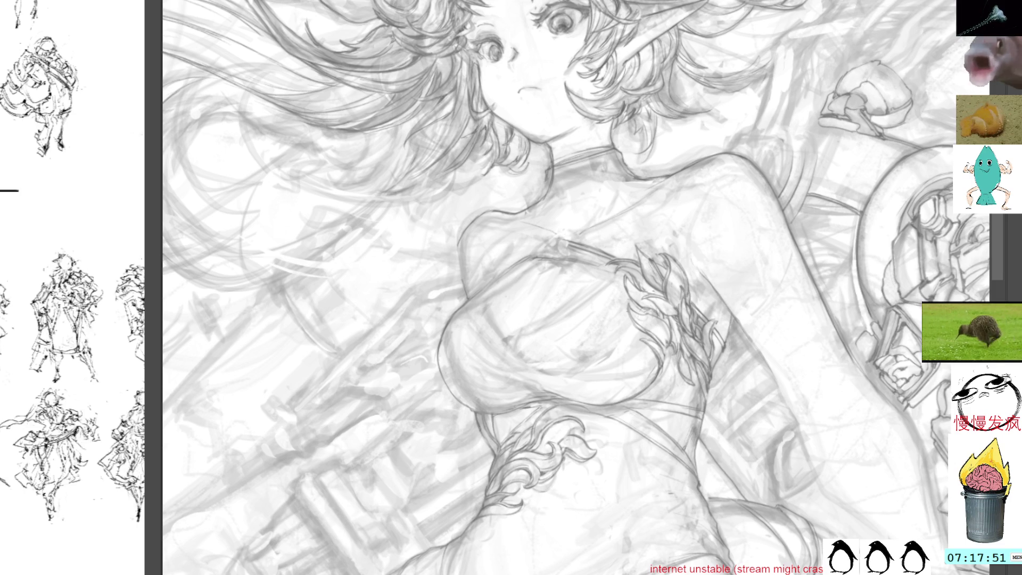
Rotate the canvas view until the girl lies nearly upside down, face toward the lower left
drag(666, 187, 623, 298)
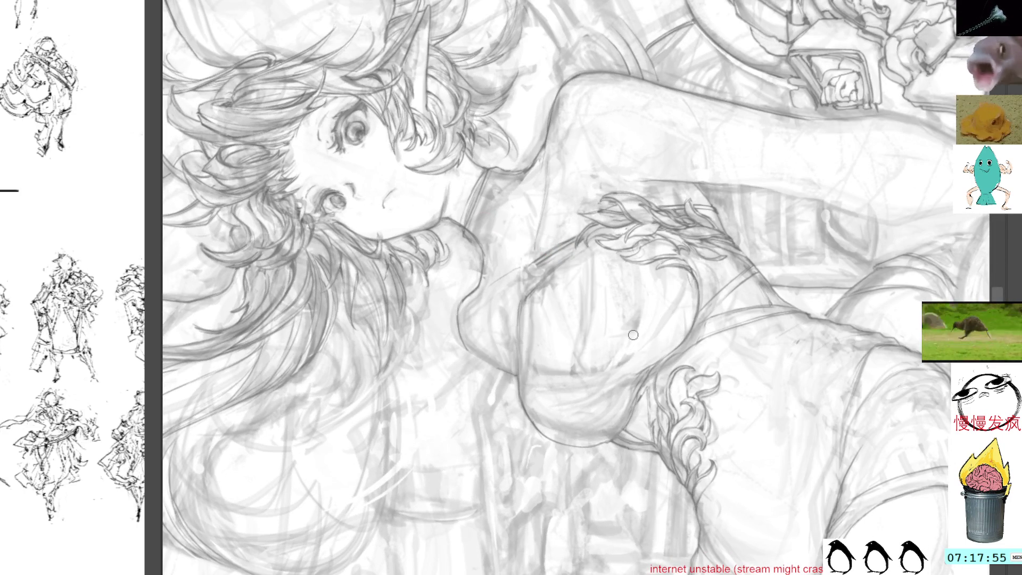
mouse_move(631, 348)
mouse_down()
mouse_move(691, 110)
mouse_move(649, 90)
mouse_up()
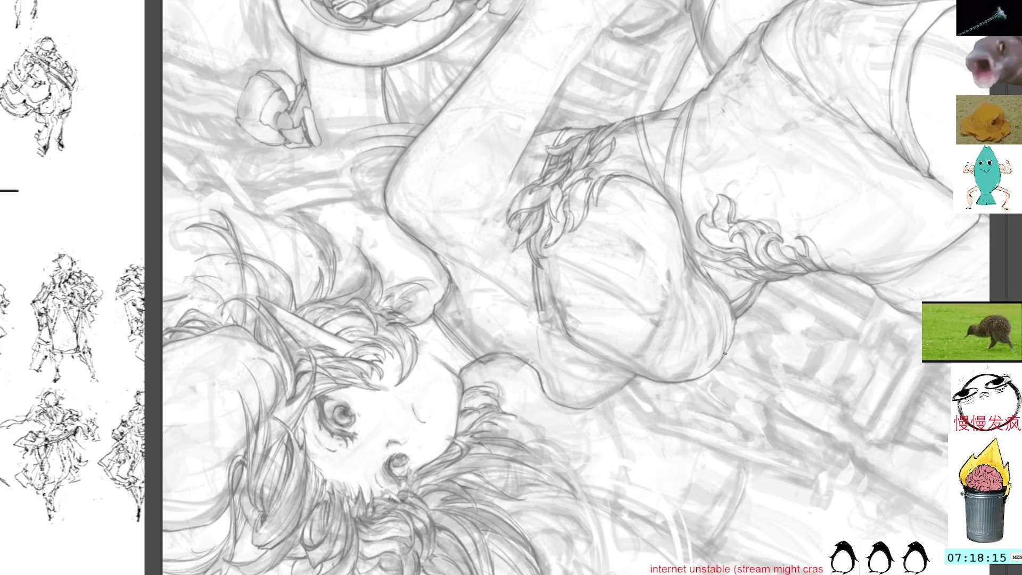
Rotate the canvas about 25 degrees and pan so the face sits lower right, arm and machinery below
mouse_move(788, 241)
mouse_down()
mouse_move(738, 149)
mouse_move(655, 133)
mouse_up()
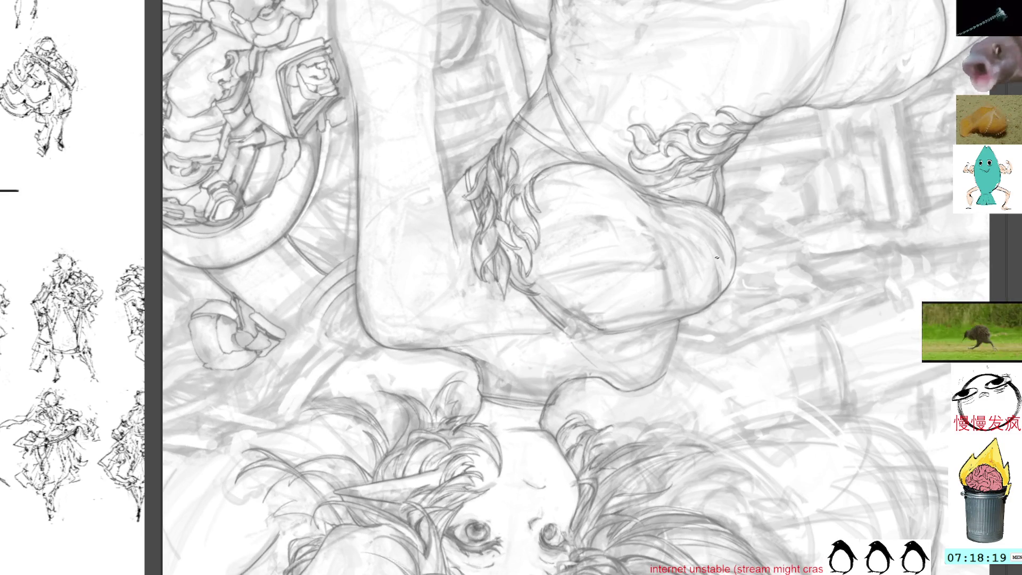
drag(767, 246, 711, 143)
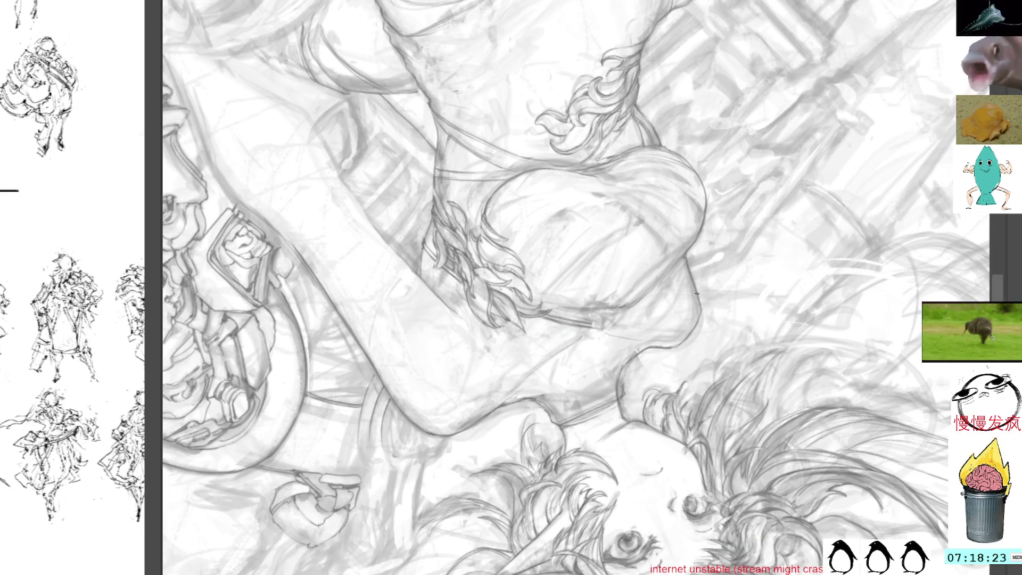
mouse_move(765, 268)
mouse_down()
mouse_move(674, 149)
mouse_move(660, 162)
mouse_up()
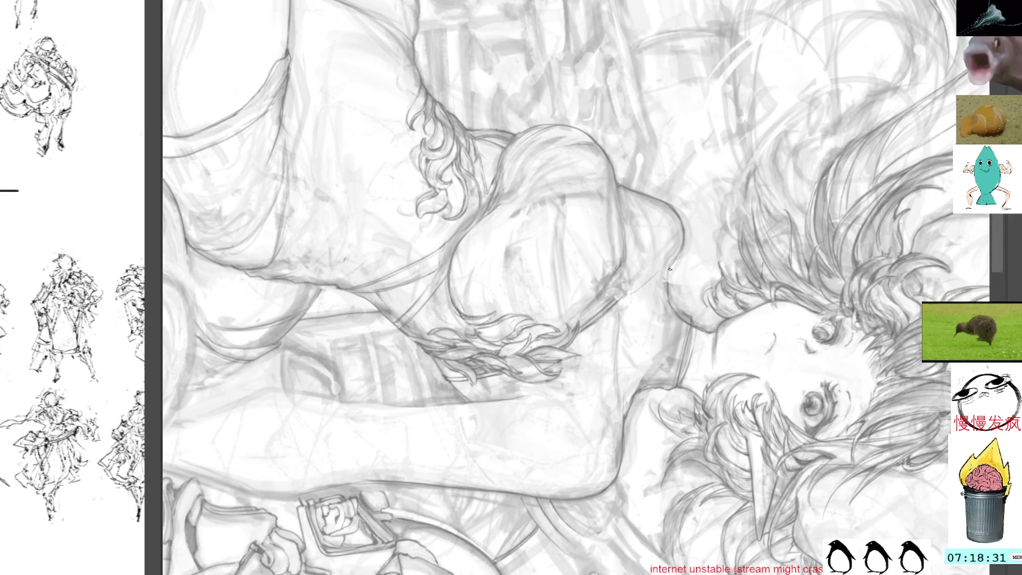
mouse_move(734, 340)
mouse_down()
mouse_move(722, 206)
mouse_move(721, 218)
mouse_up()
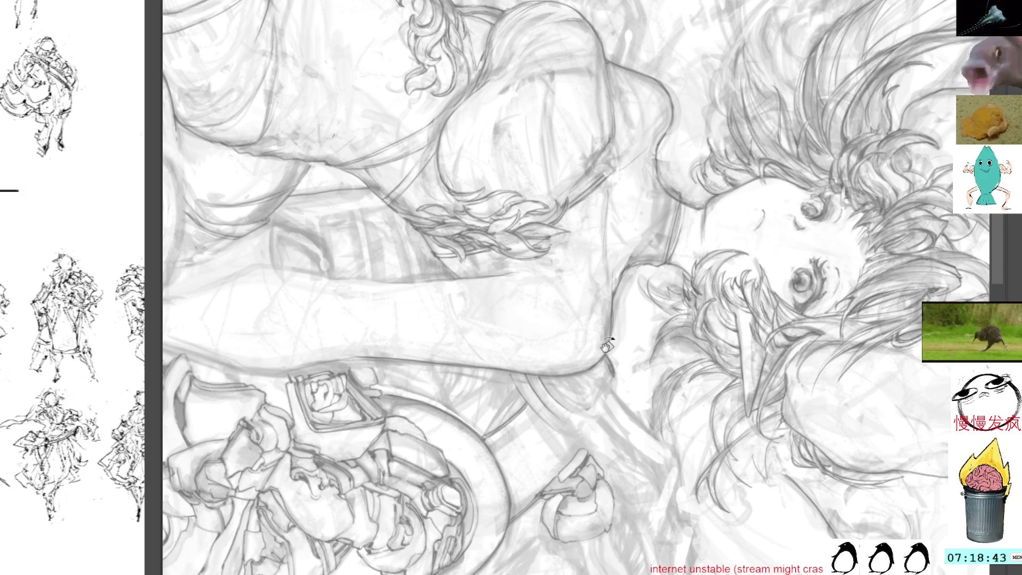
drag(609, 343, 587, 265)
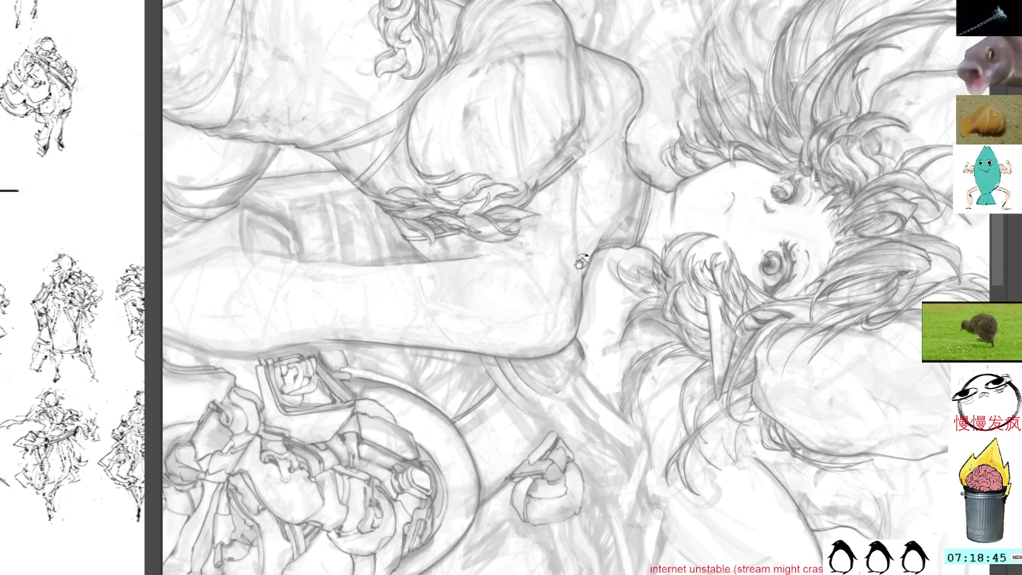
mouse_move(646, 59)
mouse_down()
mouse_move(642, 50)
mouse_move(607, 218)
mouse_move(582, 198)
mouse_up()
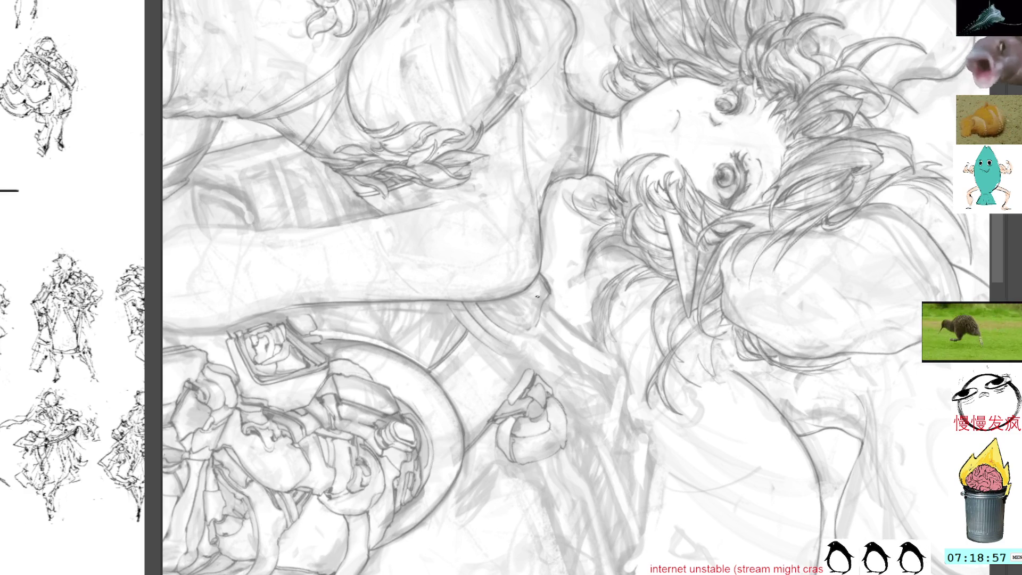
mouse_move(591, 211)
mouse_down()
mouse_move(665, 280)
mouse_move(555, 317)
mouse_move(542, 306)
mouse_up()
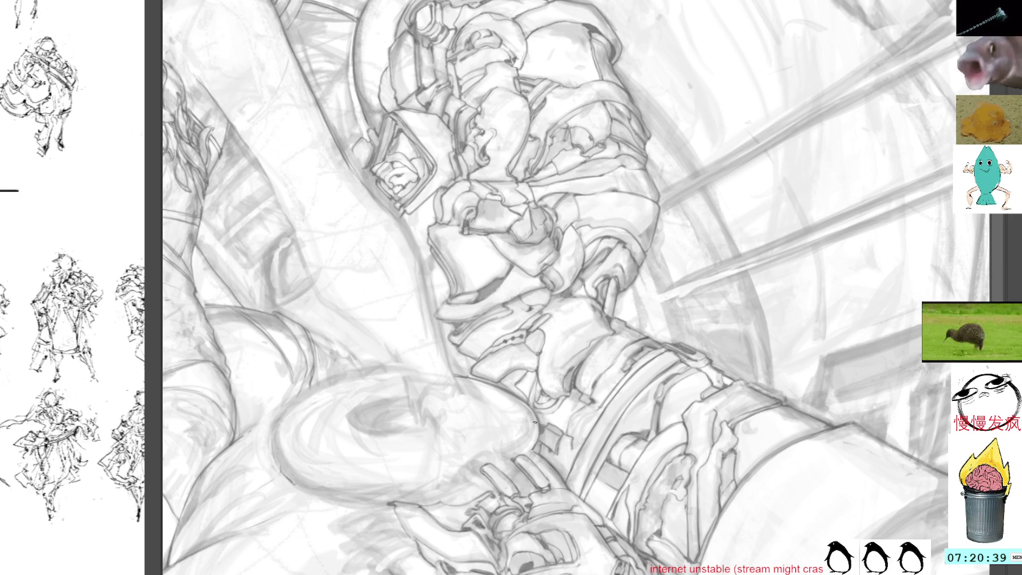
Turn and reposition the view to a new working angle on the machinery beside the leg
drag(585, 371, 483, 427)
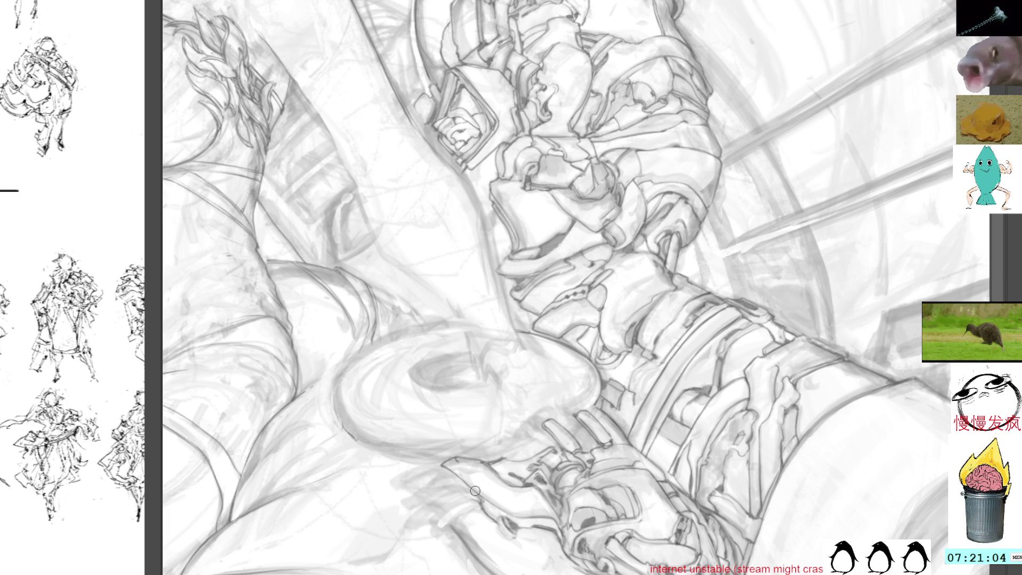
mouse_move(628, 274)
mouse_down()
mouse_move(591, 306)
mouse_move(539, 281)
mouse_move(545, 356)
mouse_up()
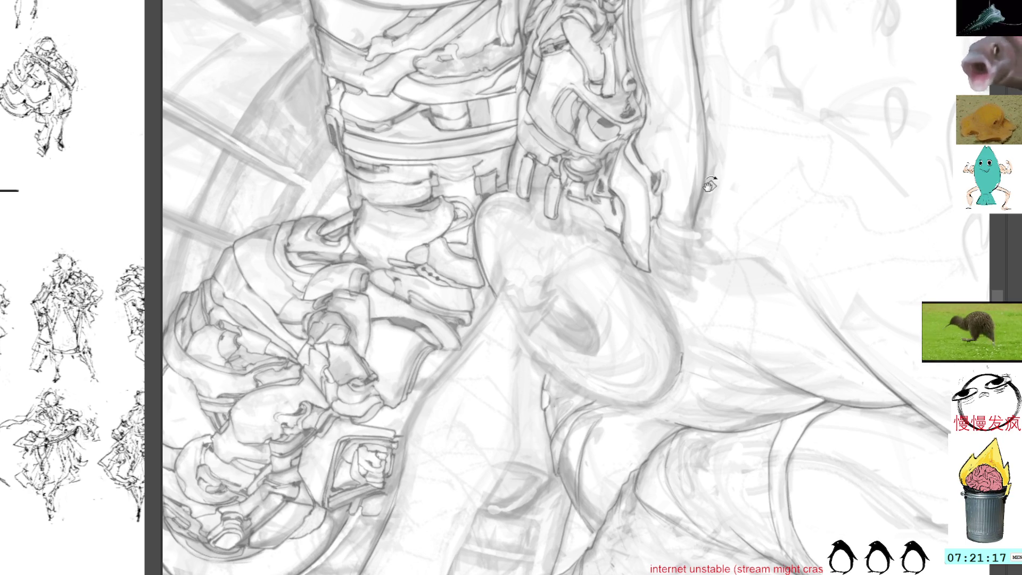
Shift the view left and rotate the canvas back near upright
mouse_move(704, 219)
mouse_down()
mouse_move(641, 221)
mouse_move(634, 206)
mouse_up()
key(r)
mouse_move(605, 319)
mouse_down()
mouse_move(617, 201)
mouse_move(713, 189)
mouse_move(449, 266)
mouse_move(685, 49)
mouse_up()
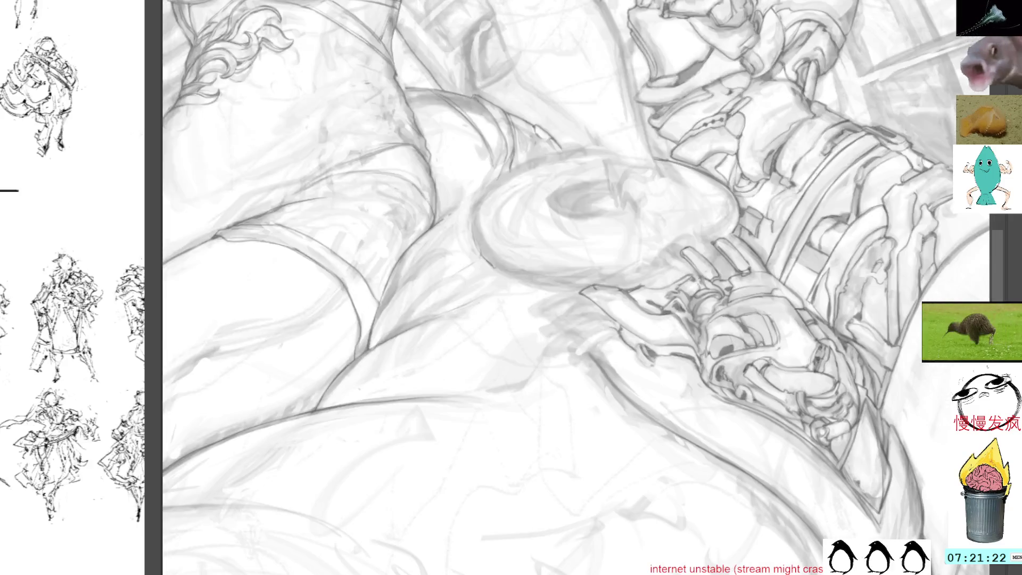
mouse_move(608, 107)
mouse_down()
mouse_move(620, 228)
mouse_move(598, 223)
mouse_move(604, 319)
mouse_up()
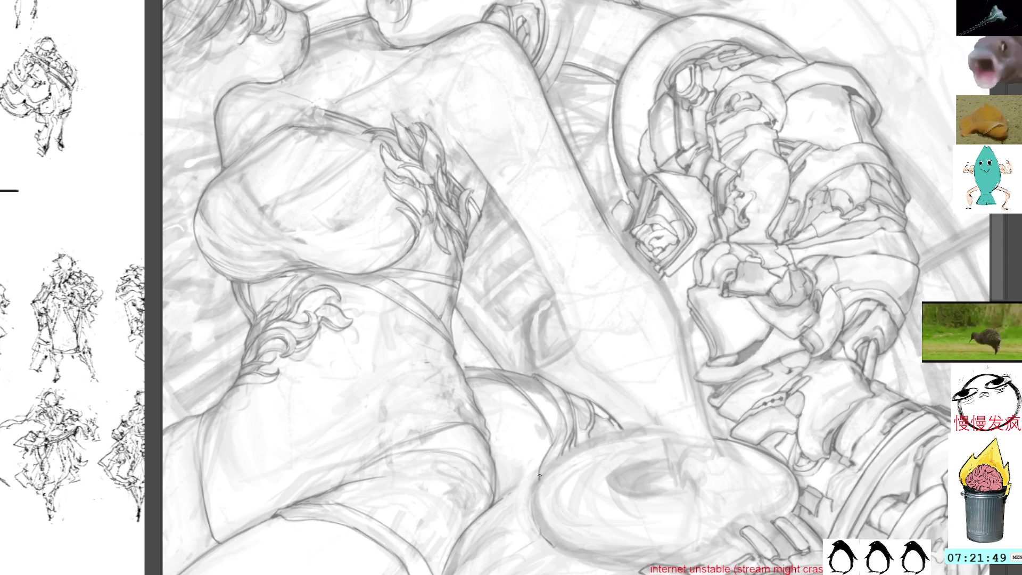
Add a faint darker line, then pan so the girl's face shows at the top
mouse_move(539, 477)
mouse_down()
mouse_move(559, 409)
mouse_move(552, 442)
mouse_up()
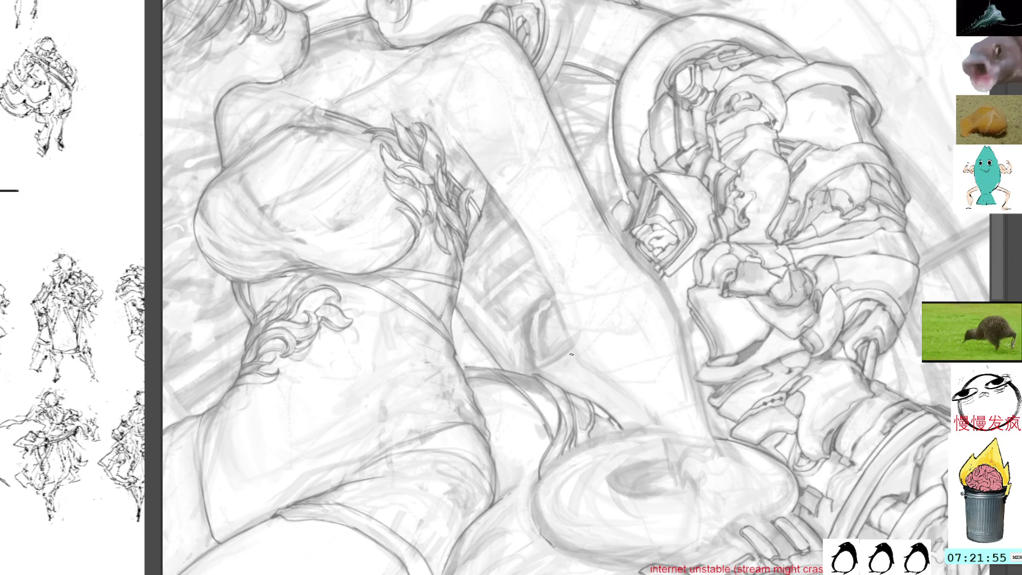
mouse_move(574, 303)
mouse_down()
mouse_move(577, 358)
mouse_move(460, 346)
mouse_up()
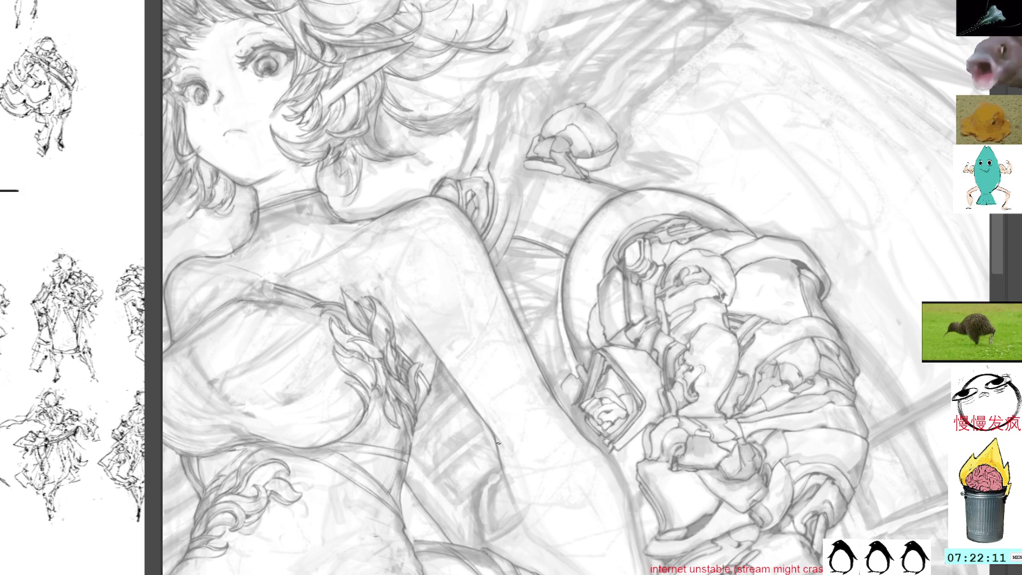
drag(495, 429, 512, 484)
mouse_move(503, 449)
mouse_down()
mouse_move(514, 479)
mouse_move(511, 458)
mouse_up()
key(ctrl+z)
key(ctrl+z)
key(ctrl+z)
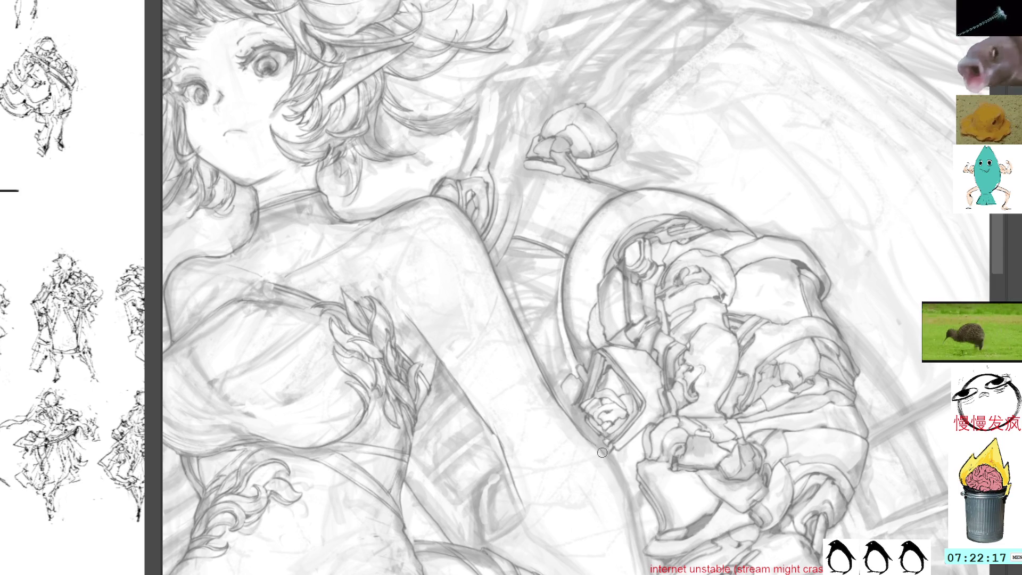